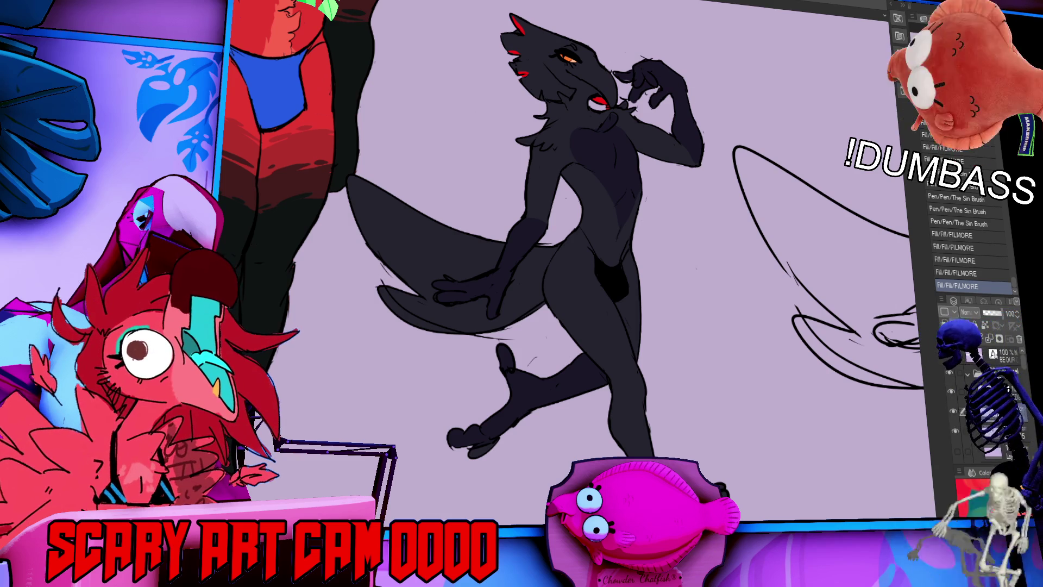
Step: Zoom out and pan across the lineup, from the right-hand line sketch to the red canine's head
scroll(681, 204, "down", 3)
left_click_drag(731, 159, 700, 287)
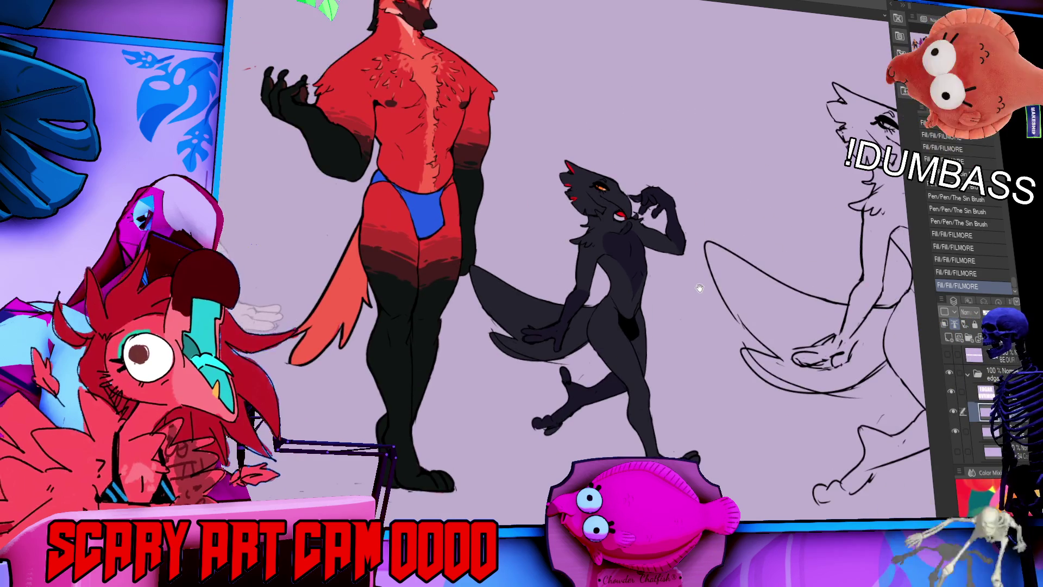
scroll(700, 287, "down", 3)
mouse_move(563, 307)
left_mouse_down()
mouse_move(402, 304)
mouse_move(325, 246)
mouse_move(577, 278)
left_mouse_up()
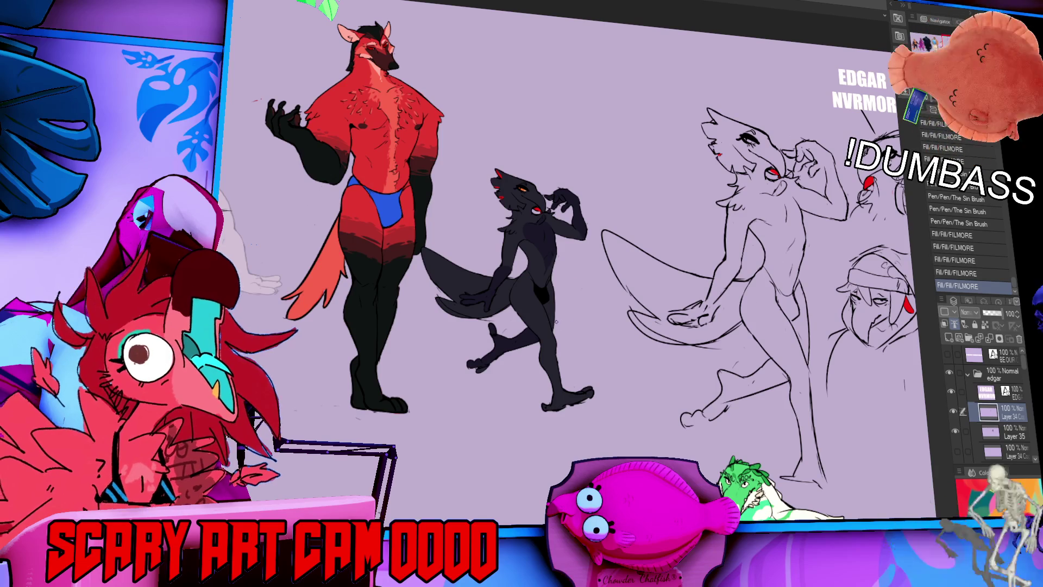
scroll(402, 164, "up", 3)
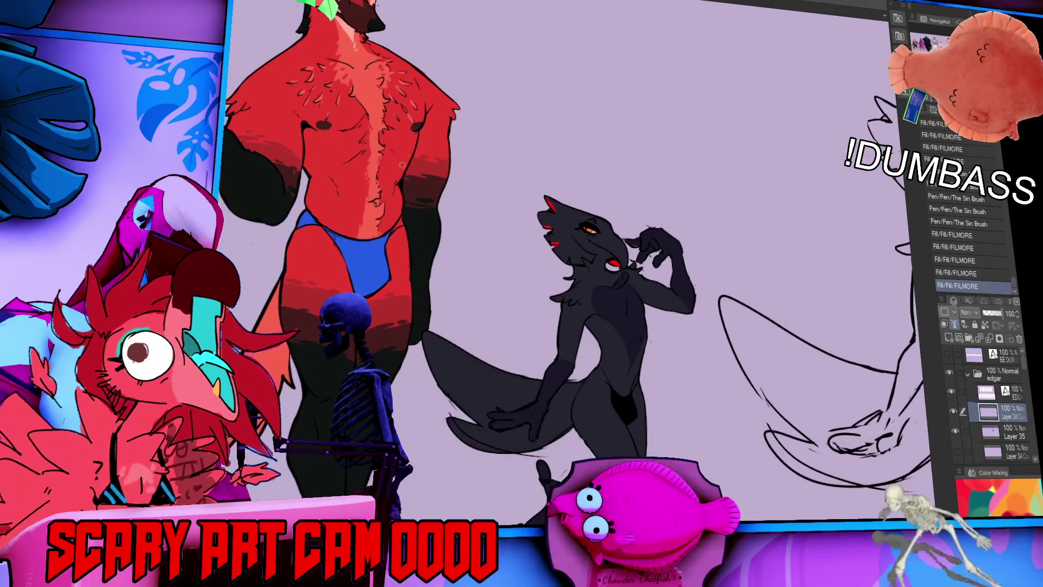
mouse_move(402, 164)
left_mouse_down()
mouse_move(549, 271)
mouse_move(587, 244)
mouse_move(688, 320)
mouse_move(630, 256)
mouse_move(634, 288)
left_mouse_up()
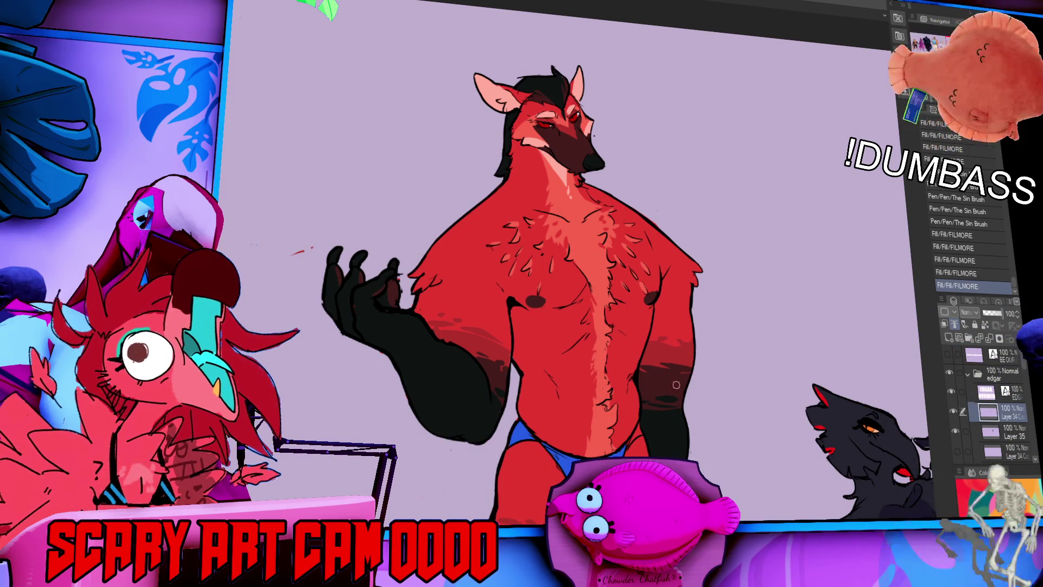
Step: Re-center the view on the black wolf-like figure, zooming out so all three characters fit
left_click_drag(676, 384, 416, 134)
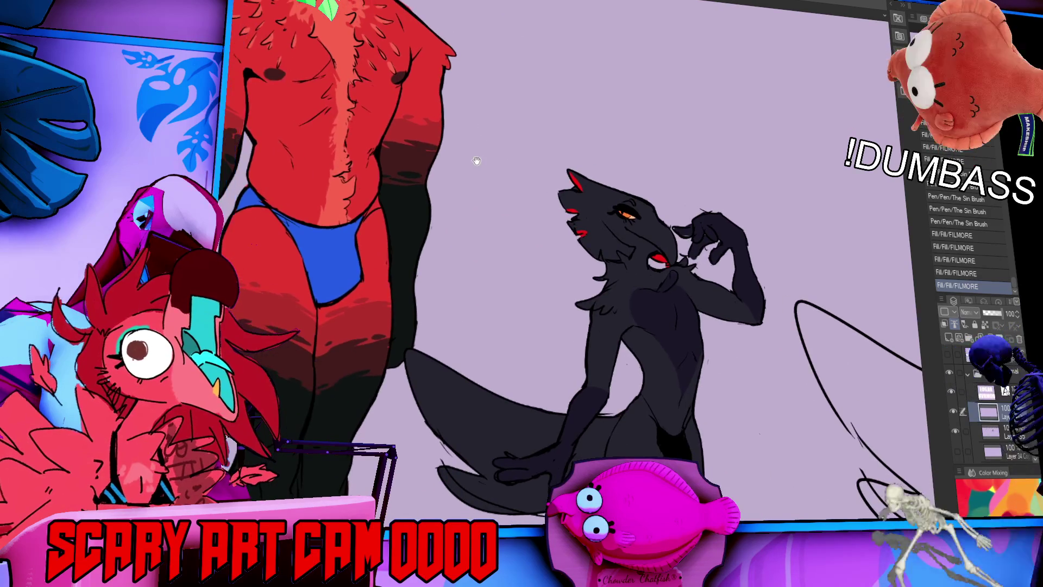
mouse_move(477, 161)
left_mouse_down()
mouse_move(475, 140)
mouse_move(807, 362)
mouse_move(686, 320)
mouse_move(635, 189)
left_mouse_up()
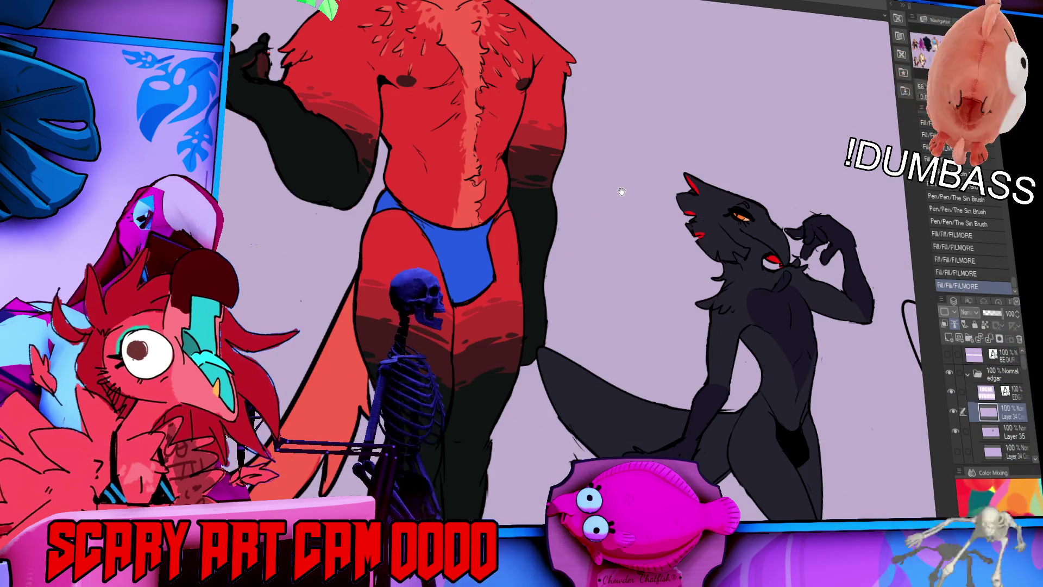
scroll(635, 189, "down", 5)
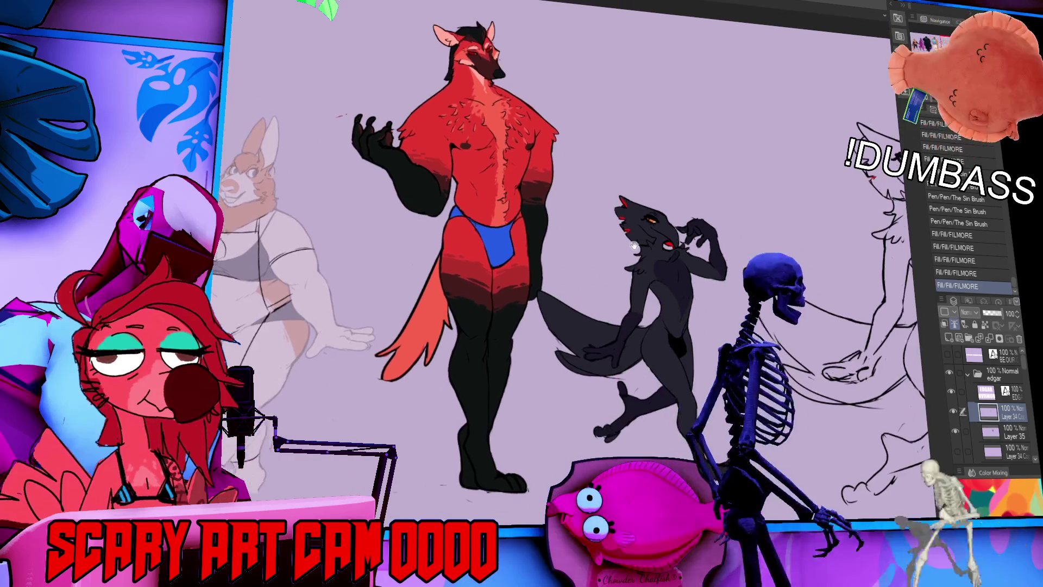
left_click_drag(621, 239, 622, 252)
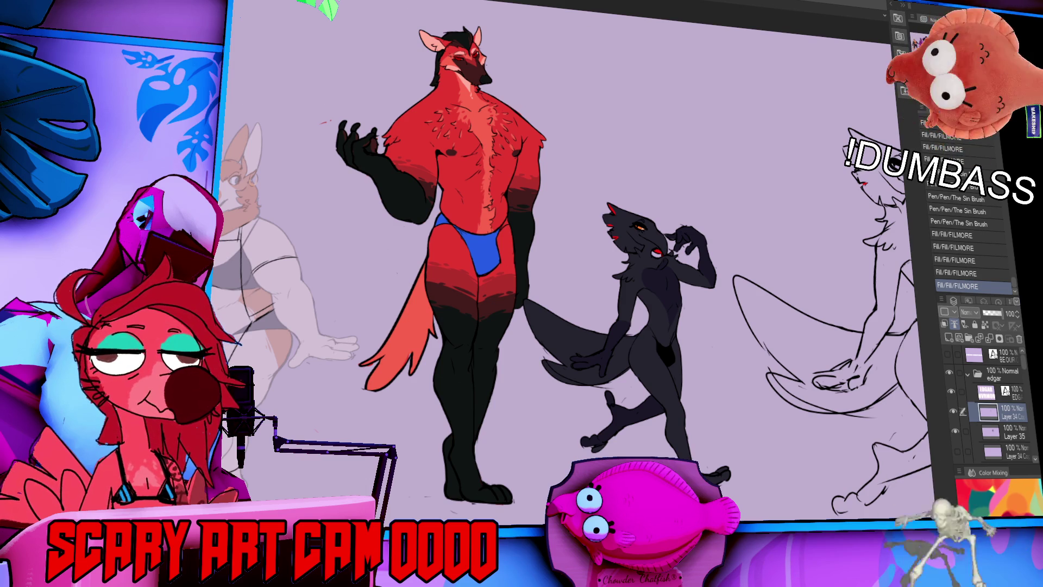
scroll(815, 380, "up", 5)
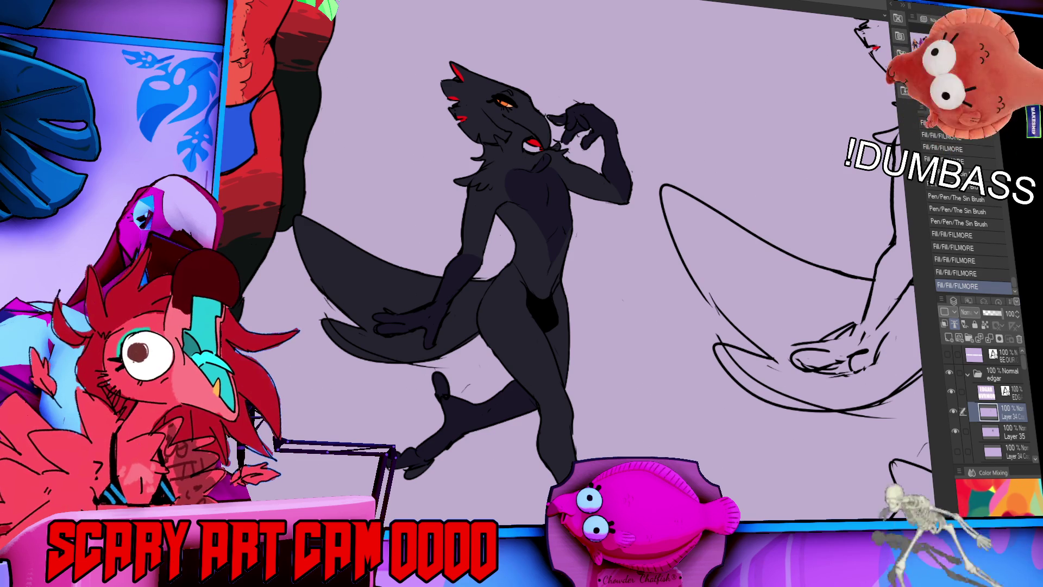
scroll(699, 77, "down", 3)
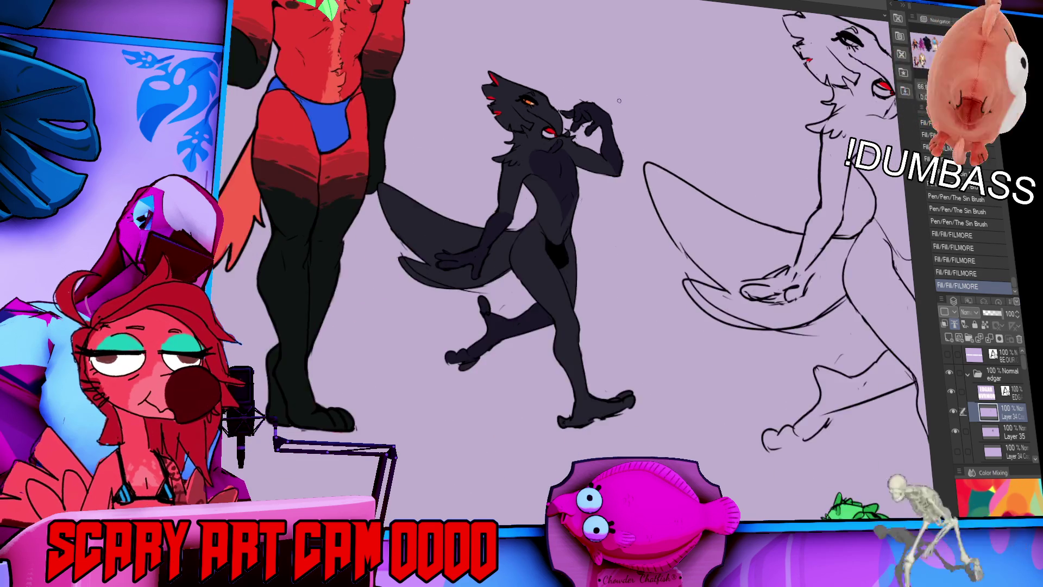
mouse_move(624, 120)
left_mouse_down()
mouse_move(726, 251)
mouse_move(742, 218)
mouse_move(733, 233)
mouse_move(735, 222)
mouse_move(726, 225)
left_mouse_up()
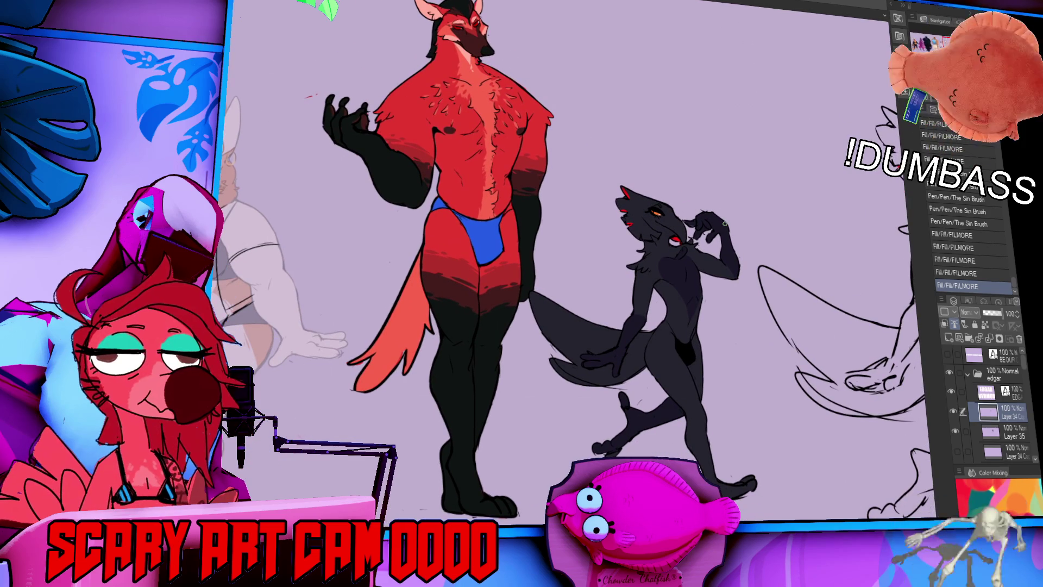